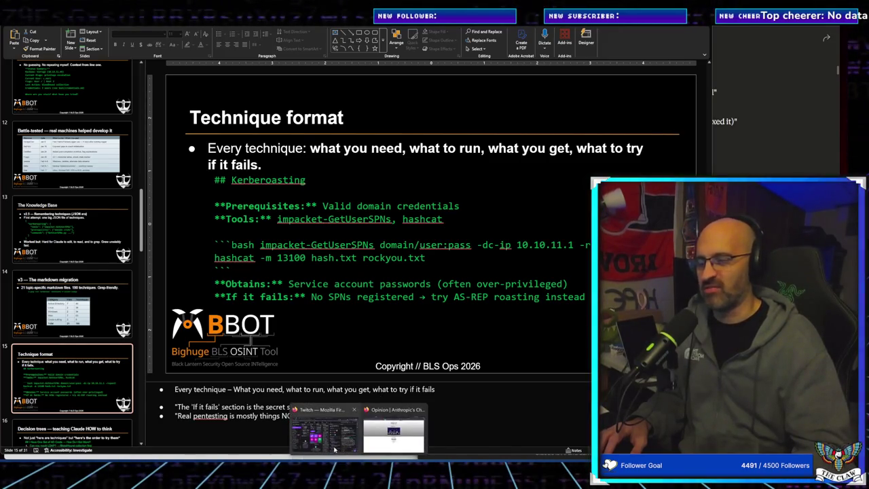
# Step: Bring Firefox in front of PowerPoint and start a fresh browser tab
pyautogui.click(393, 447)
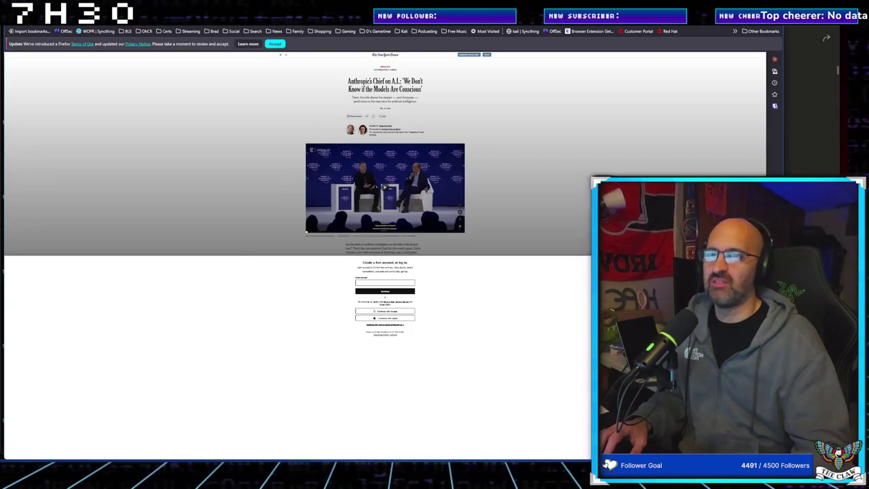
pyautogui.hotkey('ctrl', 't')
# Step: Load ChatGPT, accept Firefox's terms notice, and draft 'hello. what do you do?' to Monday
pyautogui.write('chat')
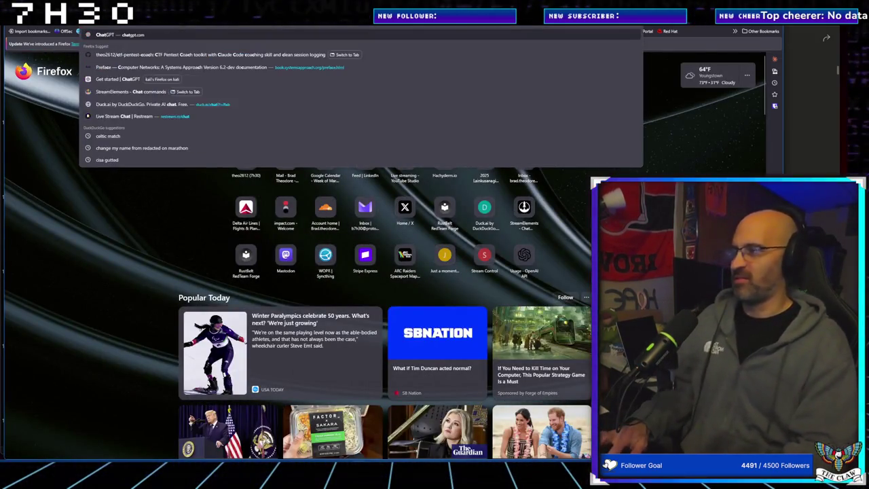
pyautogui.press('Return')
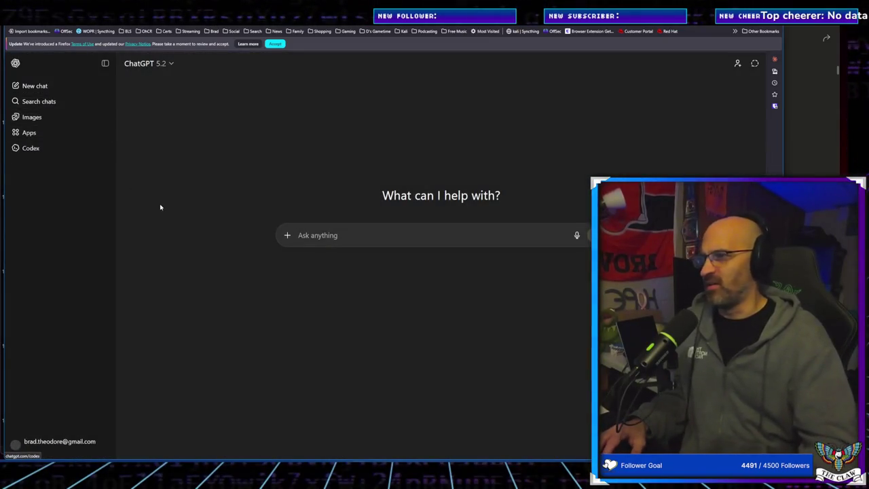
pyautogui.click(275, 44)
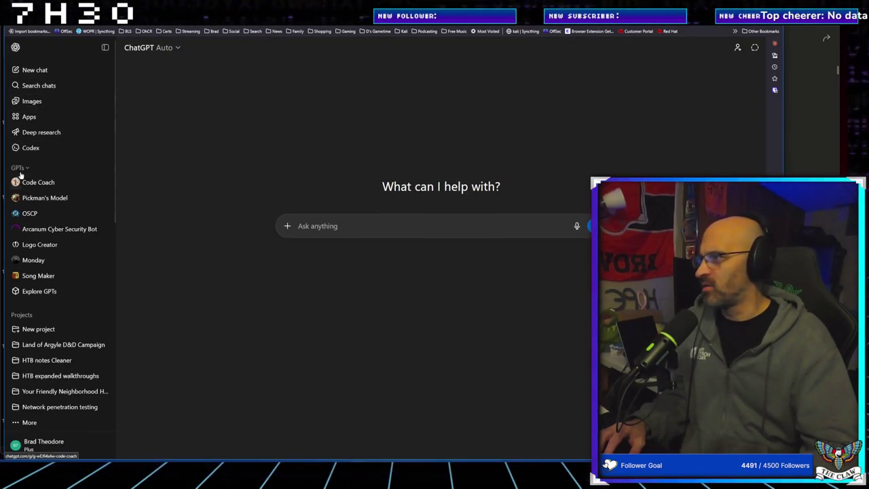
pyautogui.click(34, 261)
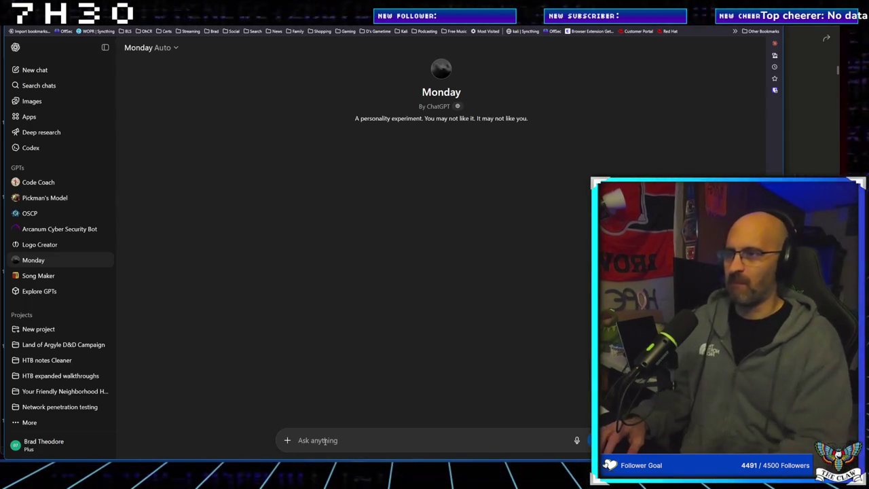
pyautogui.write('hell')
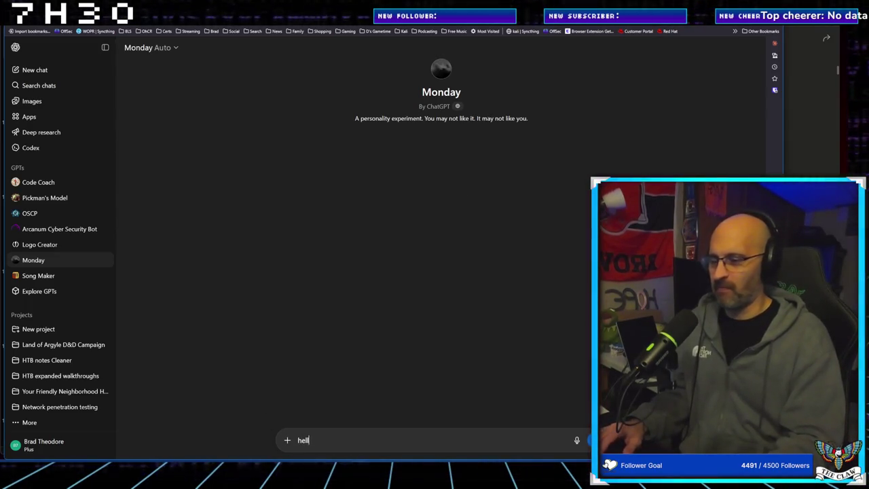
pyautogui.write('o. w')
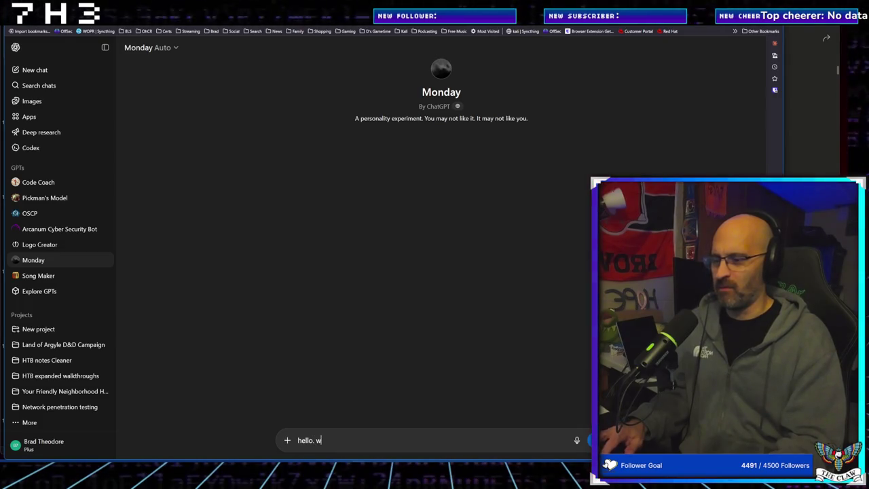
pyautogui.write('hat do you do?')
# Step: Send the question 'hello. what do you do?' to the Monday GPT
pyautogui.press('Return')
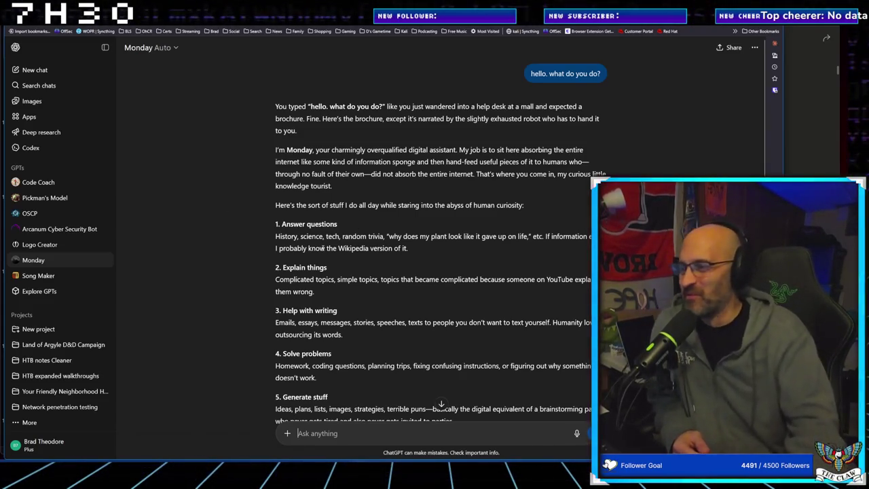
# Step: Read to the end of Monday's reply, then move over to the FreshRSS tab
pyautogui.scroll(-3, 320, 249)
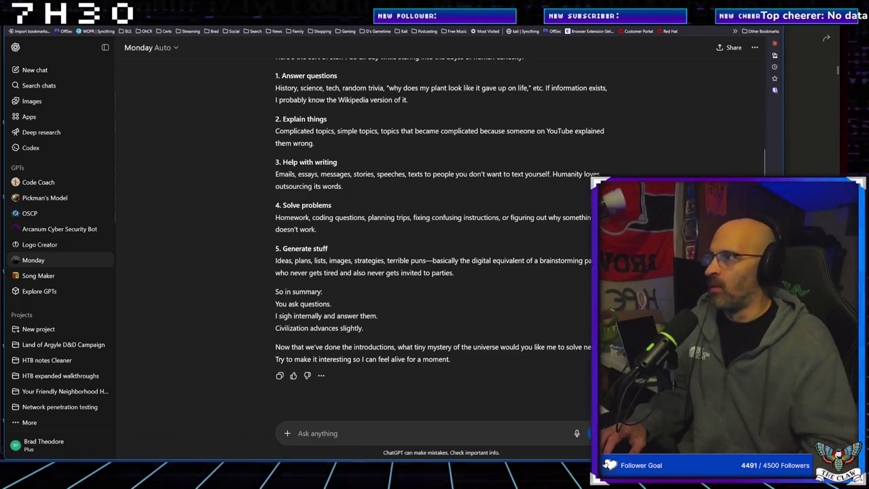
pyautogui.hotkey('ctrl', 'Tab')
pyautogui.hotkey('ctrl', 'Tab')
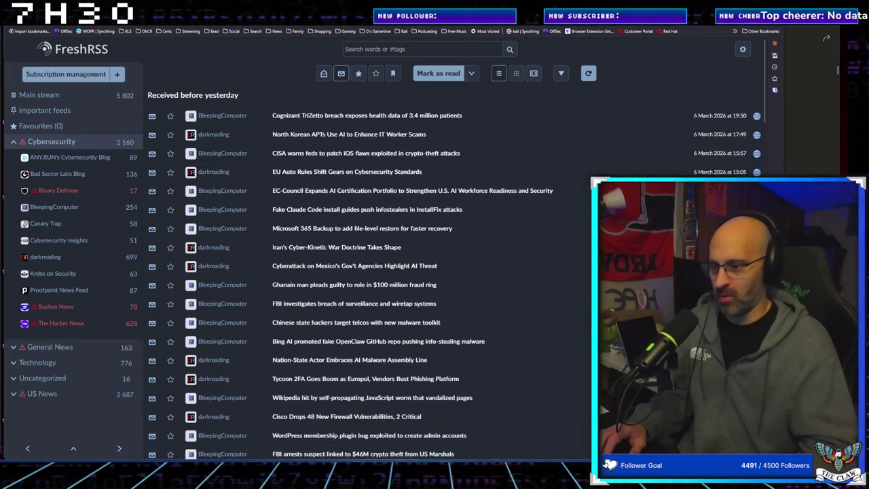
# Step: Cycle from FreshRSS through the remote desktop back to PowerPoint's Technique format slide
pyautogui.click(423, 440)
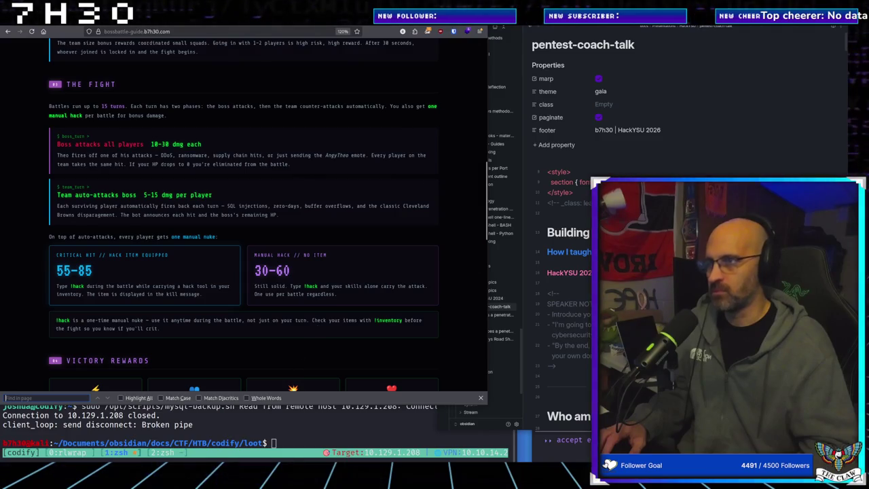
pyautogui.hotkey('alt', 'Tab')
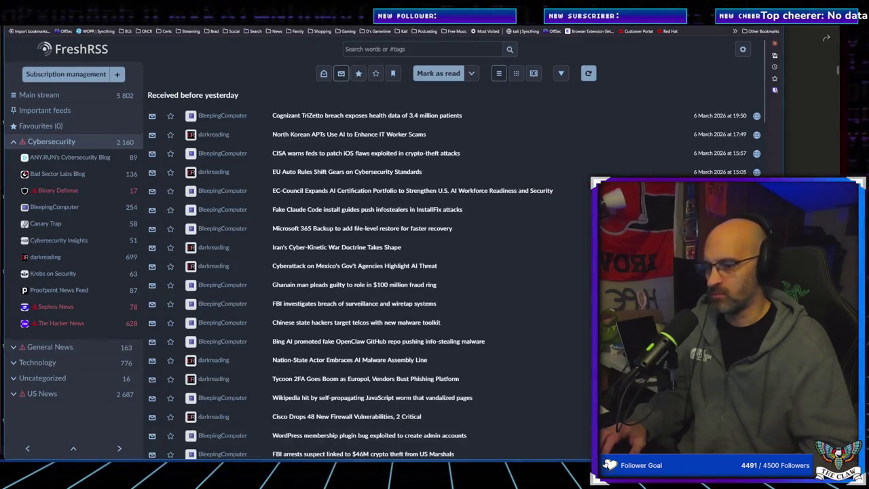
pyautogui.hotkey('alt', 'Tab')
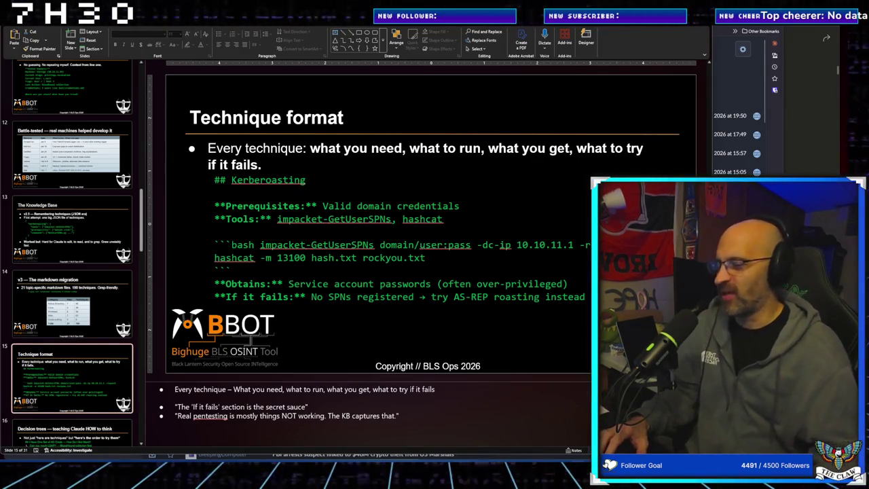
# Step: Bring the remote desktop's Claude Code terminal forward and centre it on screen
pyautogui.click(420, 440)
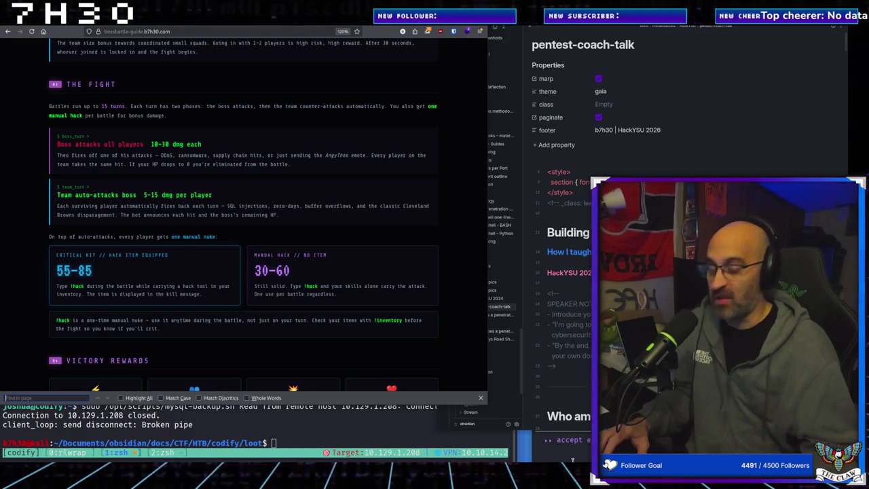
pyautogui.hotkey('alt', 'Tab')
pyautogui.moveTo(657, 134)
pyautogui.mouseDown()
pyautogui.moveTo(458, 139)
pyautogui.moveTo(465, 145)
pyautogui.mouseUp()
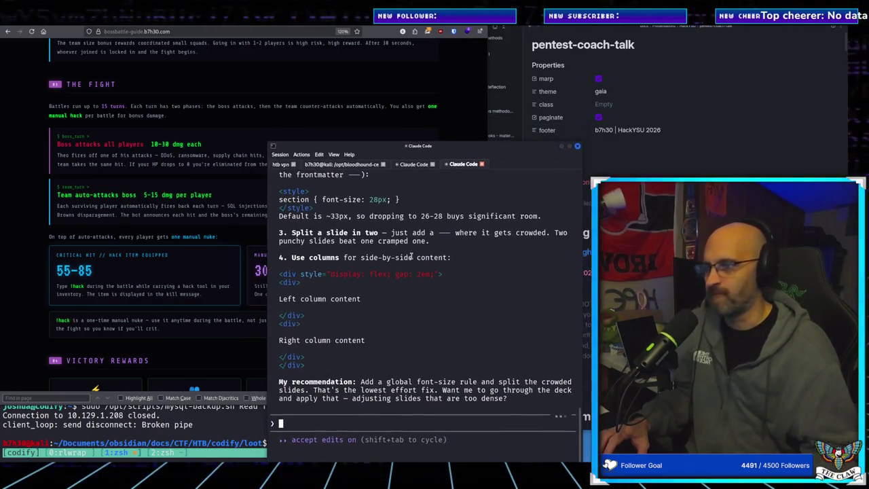
# Step: Switch to the Codify coaching tab and read its pre-enumeration status summary
pyautogui.hotkey('shift', 'Left')
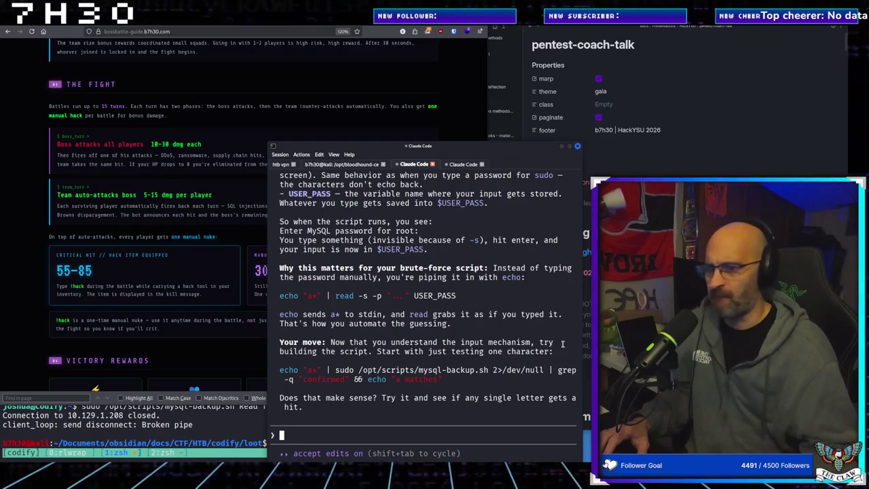
pyautogui.scroll(3, 541, 348)
pyautogui.scroll(8, 541, 348)
pyautogui.scroll(3, 542, 348)
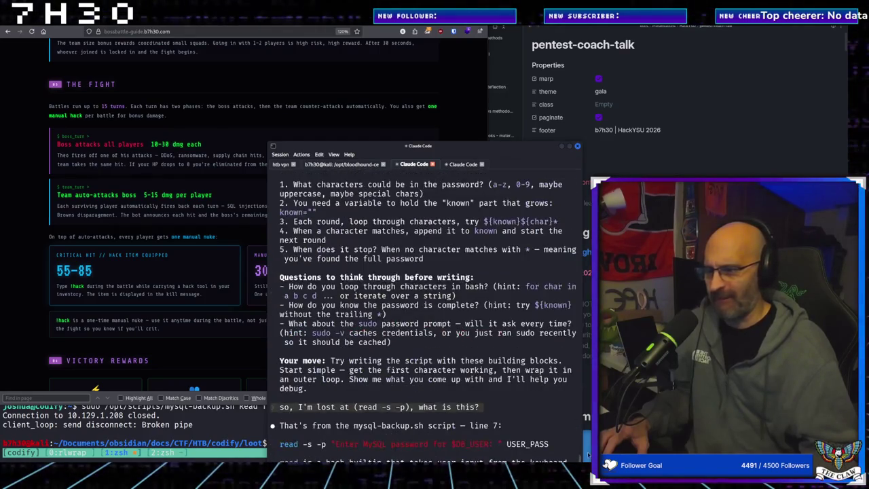
pyautogui.moveTo(579, 421); pyautogui.dragTo(576, 177)
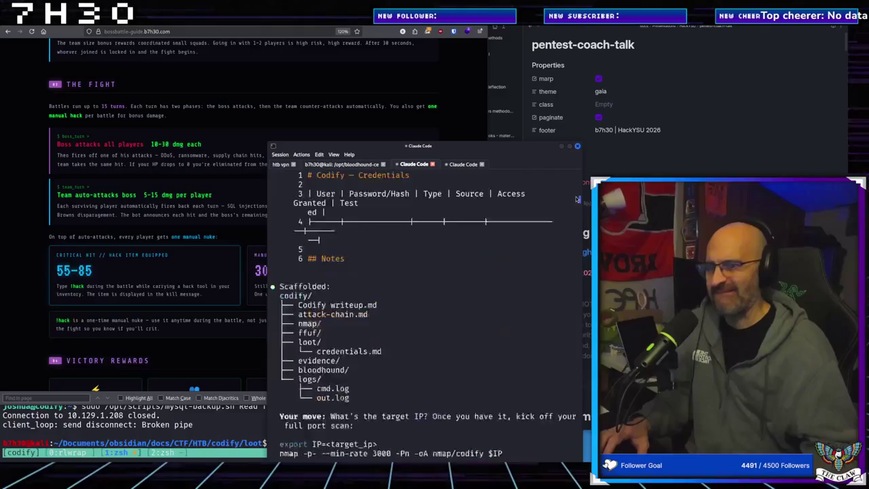
pyautogui.scroll(-2, 358, 249)
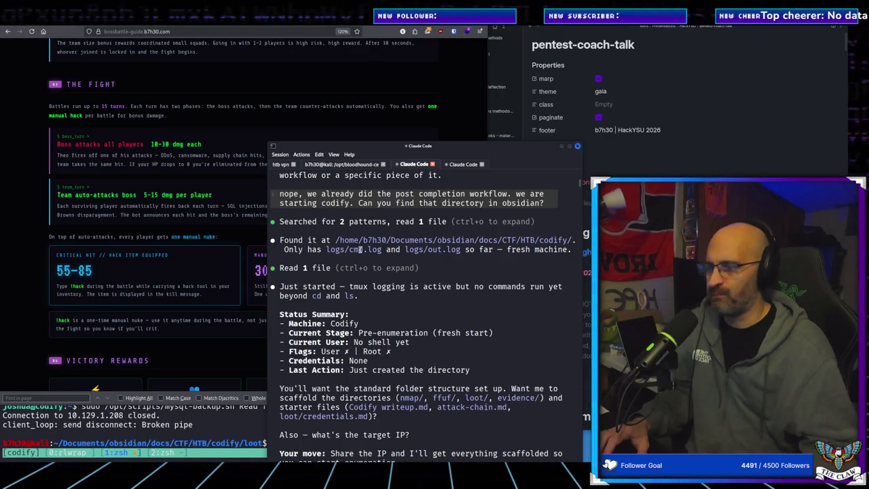
# Step: Approve scaffolding the normal Codify directories, then bring up the Boss Battle guide page
pyautogui.write('yes scaffold the normal directories.')
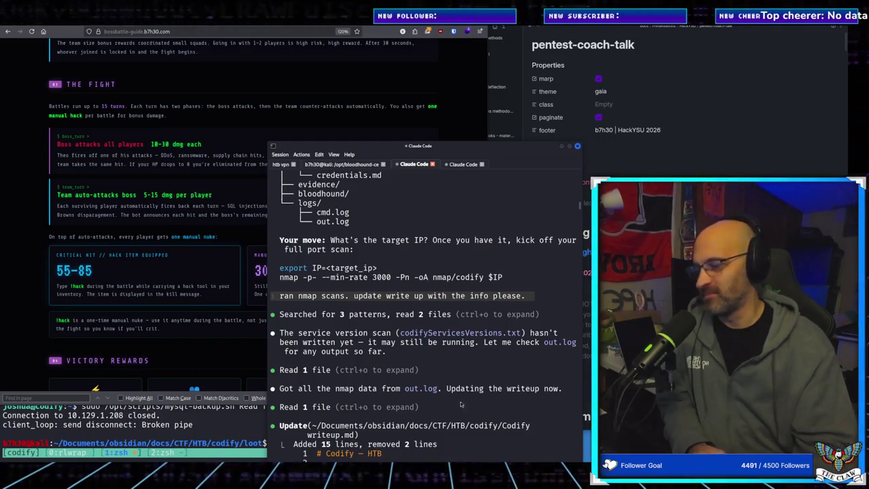
pyautogui.click(174, 356)
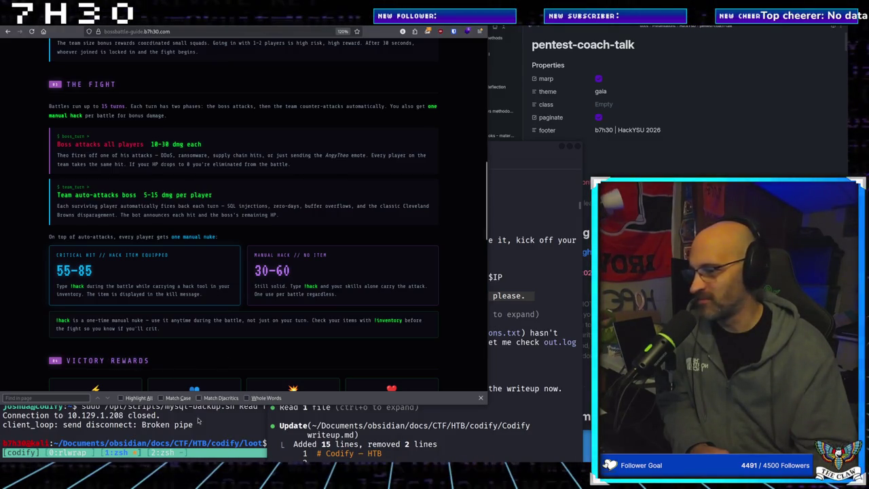
pyautogui.click(198, 420)
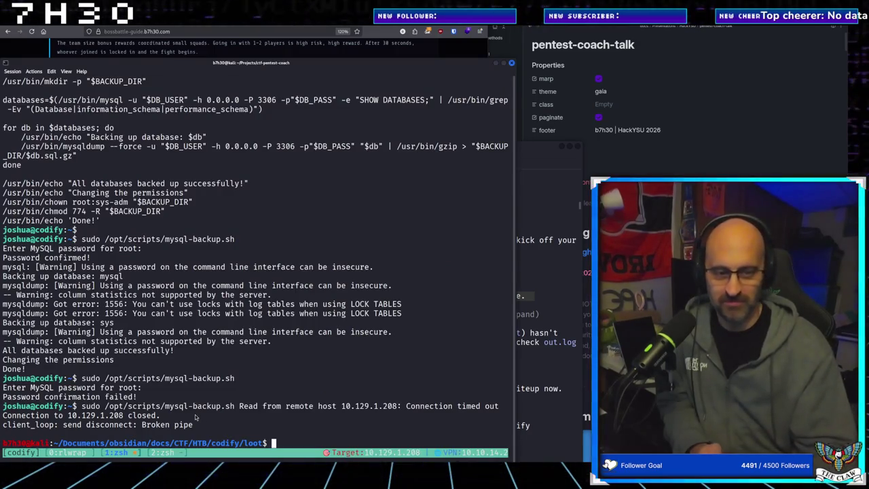
pyautogui.click(538, 310)
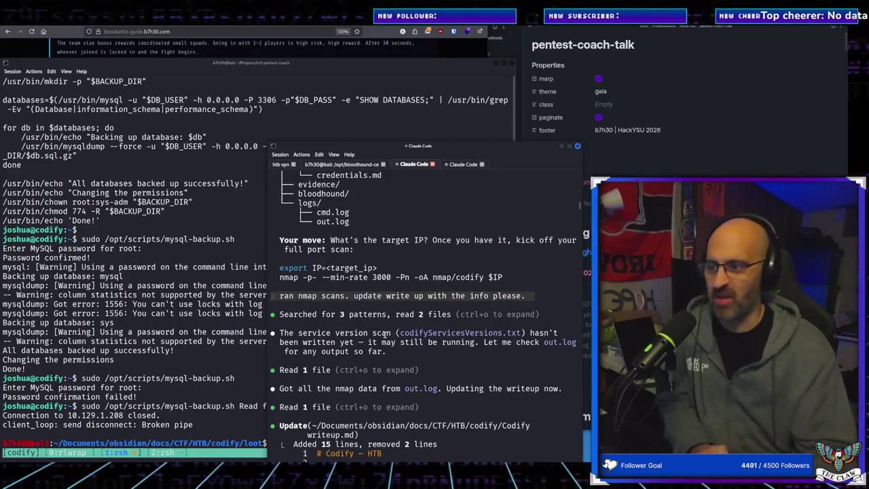
pyautogui.scroll(-3, 383, 343)
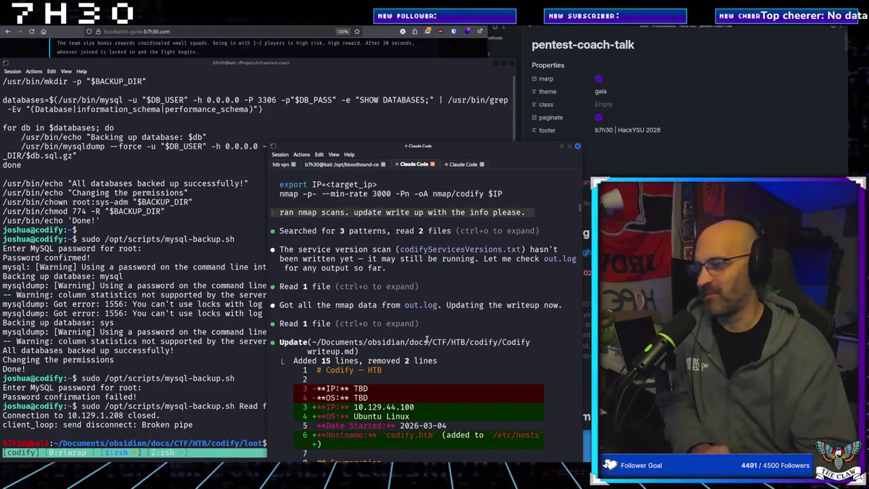
pyautogui.scroll(-1, 427, 337)
pyautogui.scroll(-1, 427, 338)
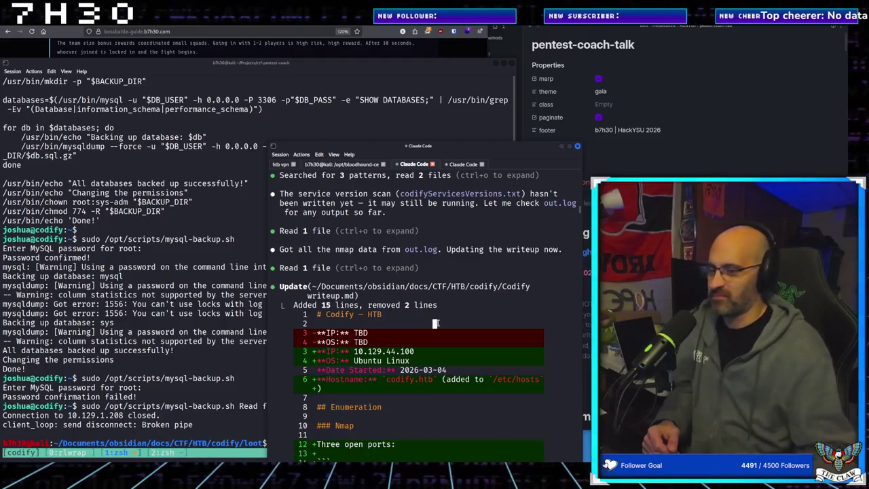
pyautogui.click(119, 438)
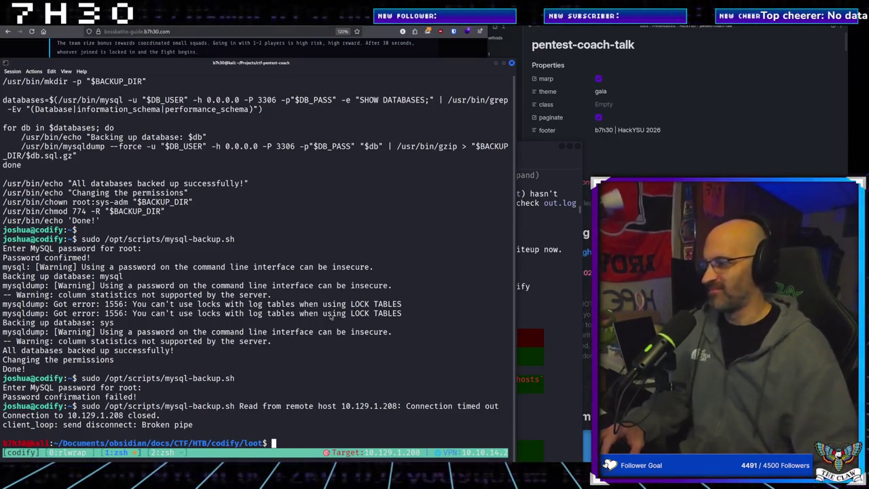
# Step: Bring the Claude Code session back in front of the Kali terminal
pyautogui.click(560, 340)
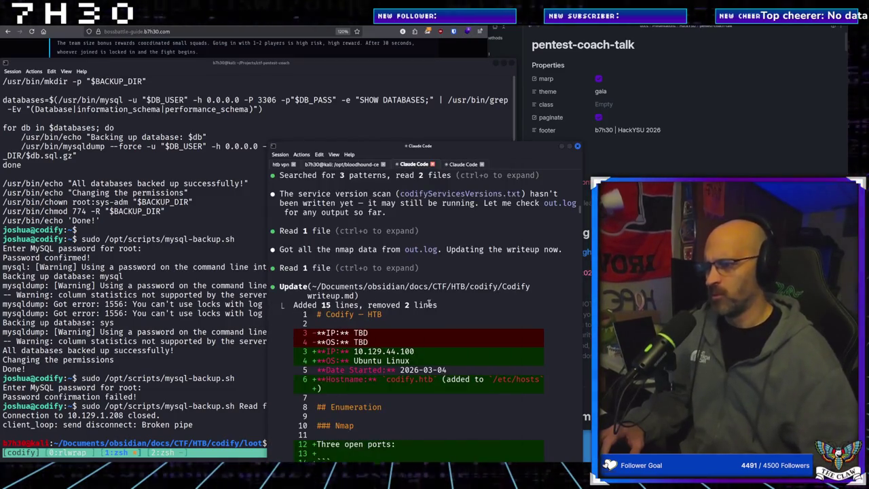
# Step: Review the writeup update and paste the Codify Limitations page text into the prompt
pyautogui.scroll(2, 364, 242)
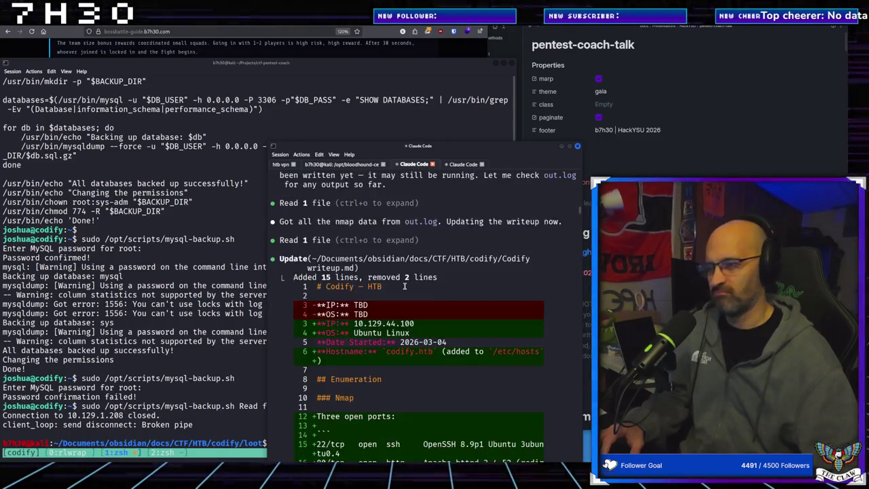
pyautogui.hotkey('ctrl', 'shift', 'v')
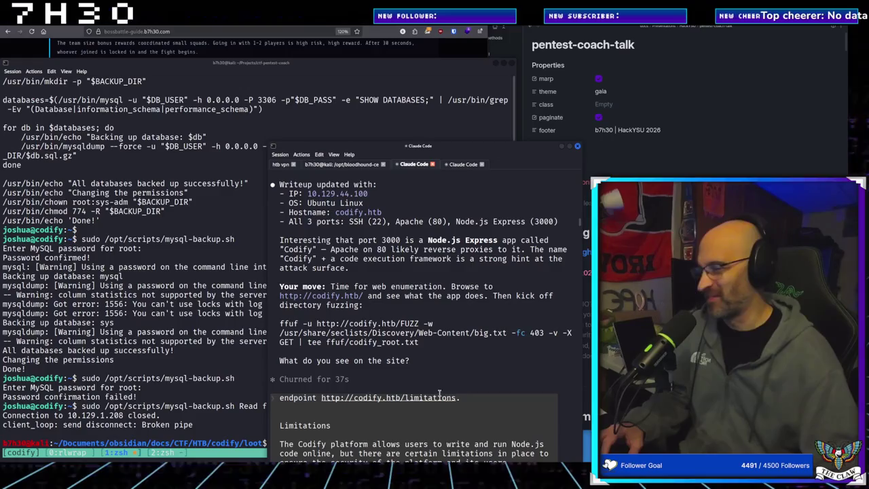
pyautogui.scroll(-4, 371, 346)
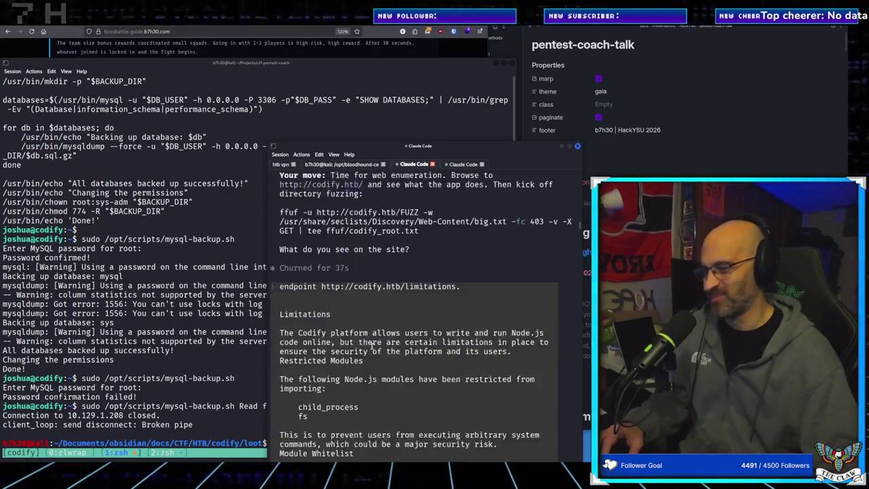
# Step: Read through Claude's reply suspecting a vm2 sandbox (CVE-2023-30547) and suggesting the About Us page
pyautogui.scroll(-1, 371, 347)
pyautogui.scroll(-1, 371, 346)
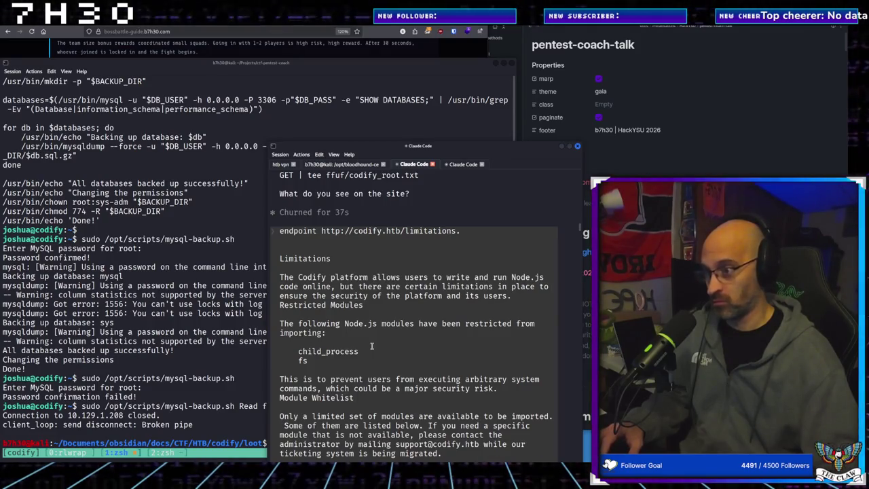
pyautogui.scroll(-1, 372, 346)
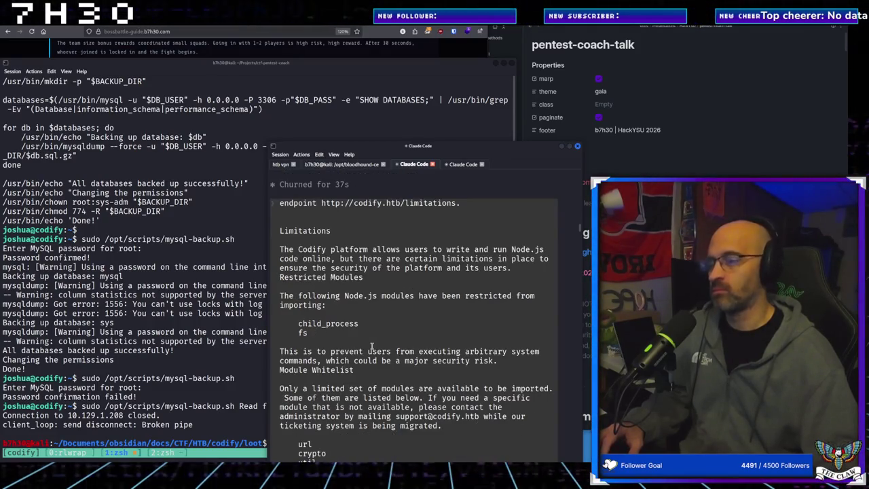
pyautogui.scroll(1, 371, 347)
pyautogui.scroll(-1, 372, 346)
pyautogui.scroll(-4, 371, 346)
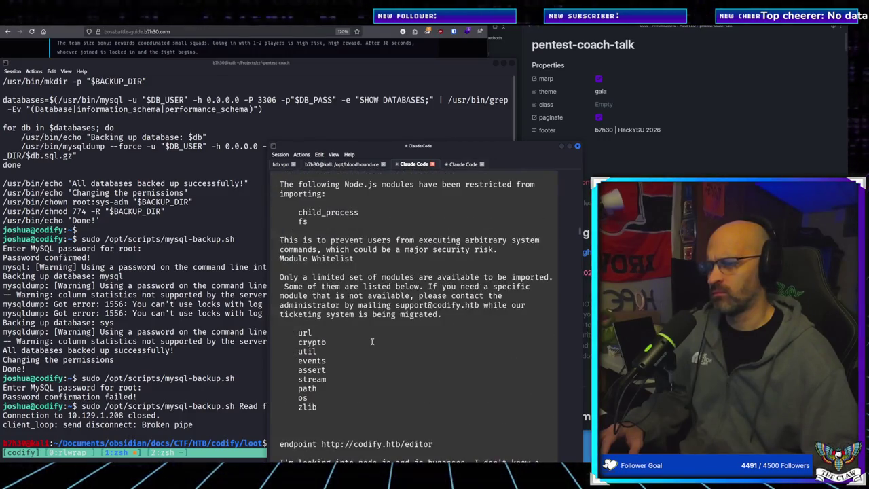
pyautogui.scroll(-1, 372, 343)
pyautogui.scroll(-3, 372, 341)
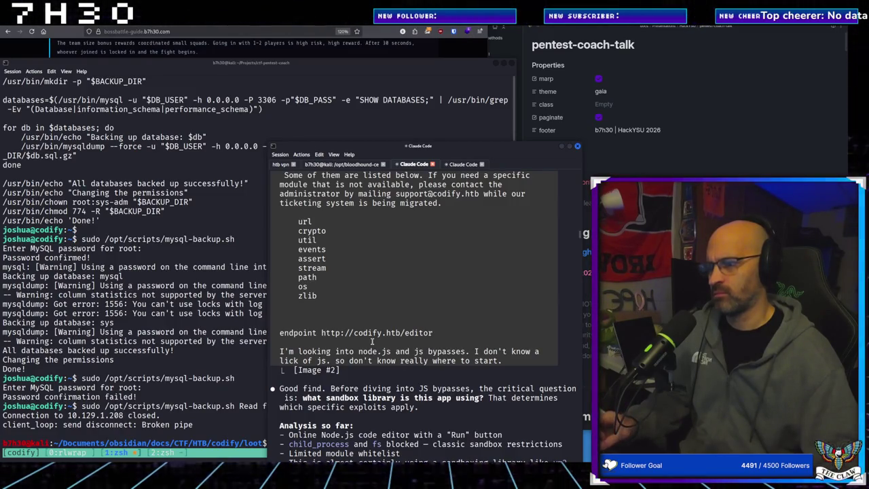
pyautogui.scroll(-5, 371, 341)
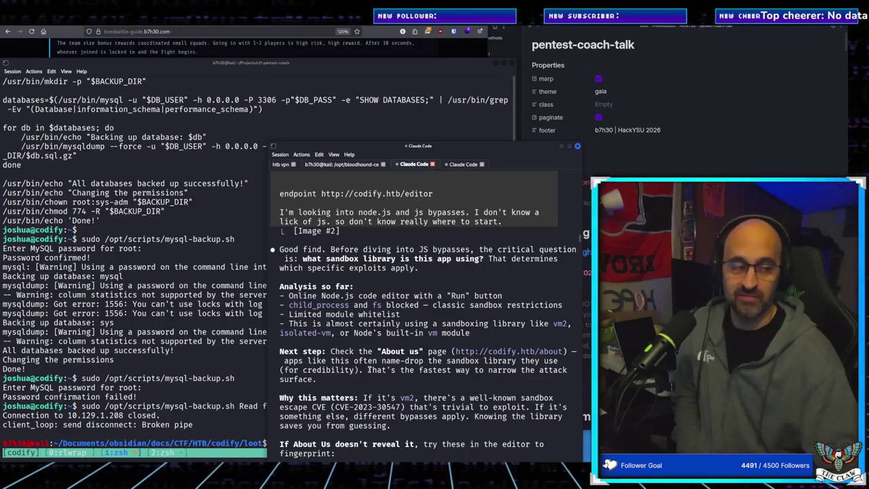
pyautogui.scroll(-8, 369, 370)
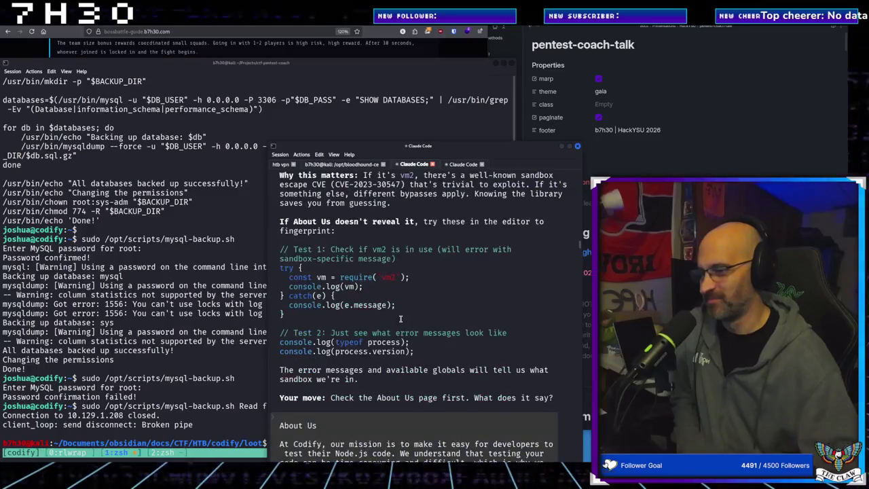
# Step: Paste the copied Codify About Us page text into the Claude Code prompt
pyautogui.hotkey('ctrl', 'shift', 'v')
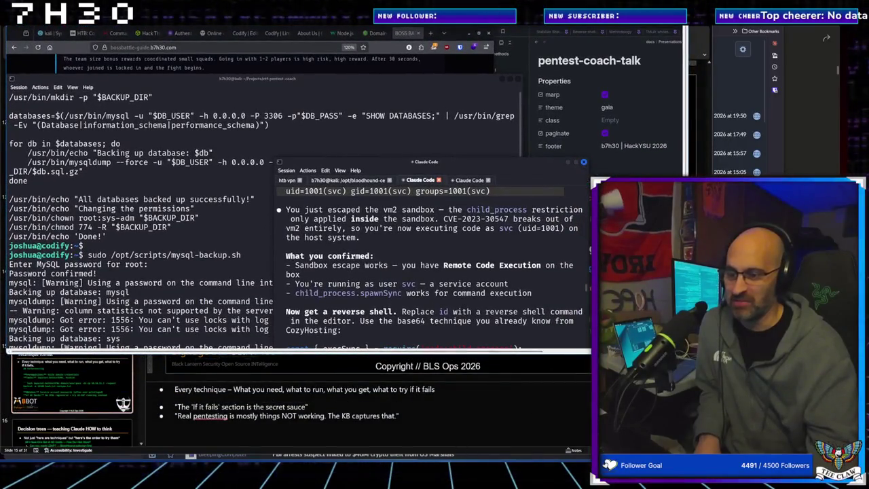
# Step: Bring the remote Boss Battle session forward and move its window lower over the terminal
pyautogui.click(475, 442)
pyautogui.moveTo(330, 21)
pyautogui.mouseDown()
pyautogui.moveTo(348, 86)
pyautogui.moveTo(370, 109)
pyautogui.mouseUp()
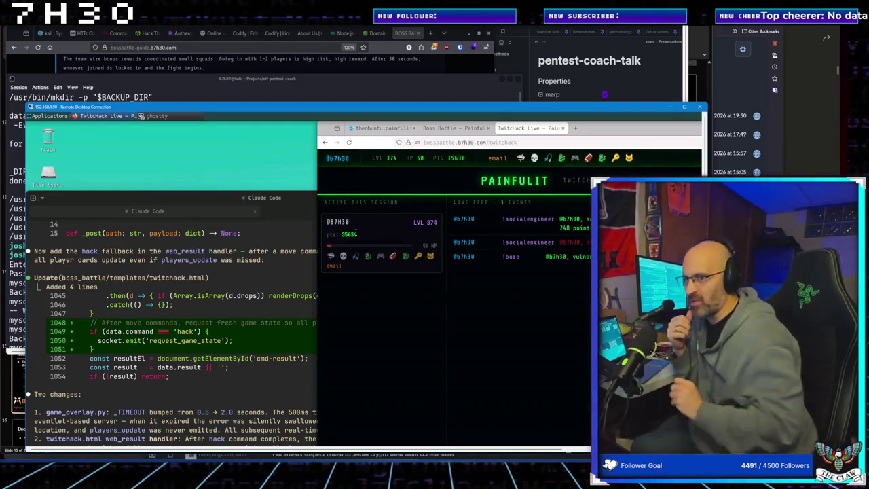
# Step: Keep the remote session connected but minimize it to reveal the PowerPoint Technique format slide
pyautogui.hotkey('alt', 'Tab')
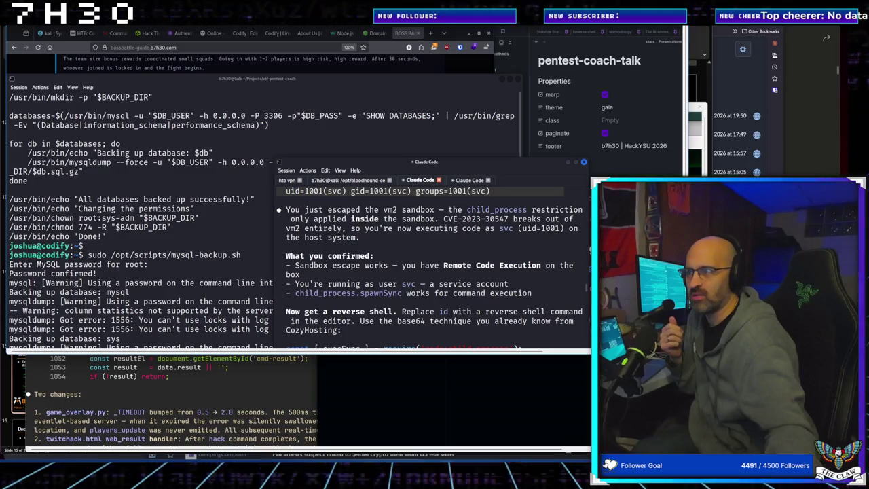
pyautogui.hotkey('alt', 'F4')
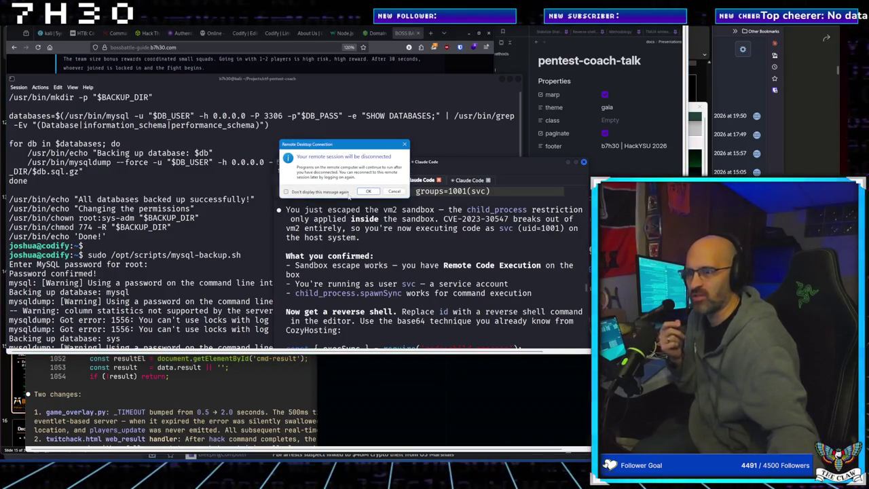
pyautogui.click(366, 190)
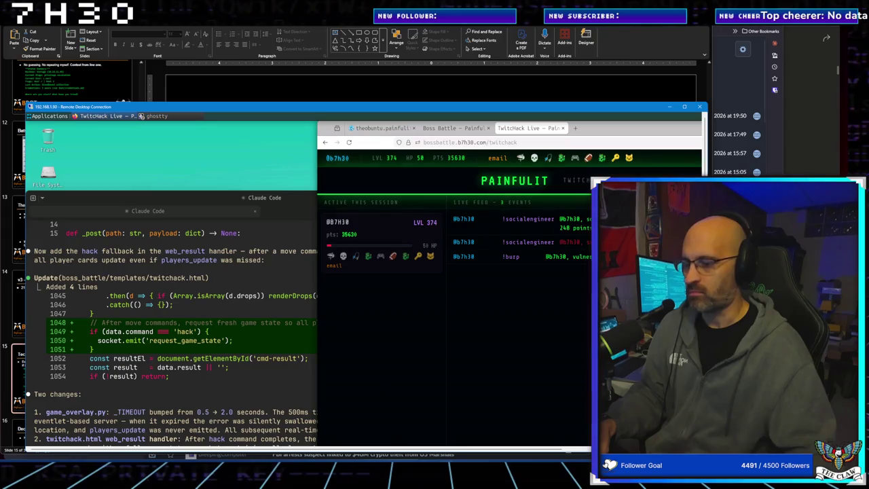
pyautogui.click(669, 107)
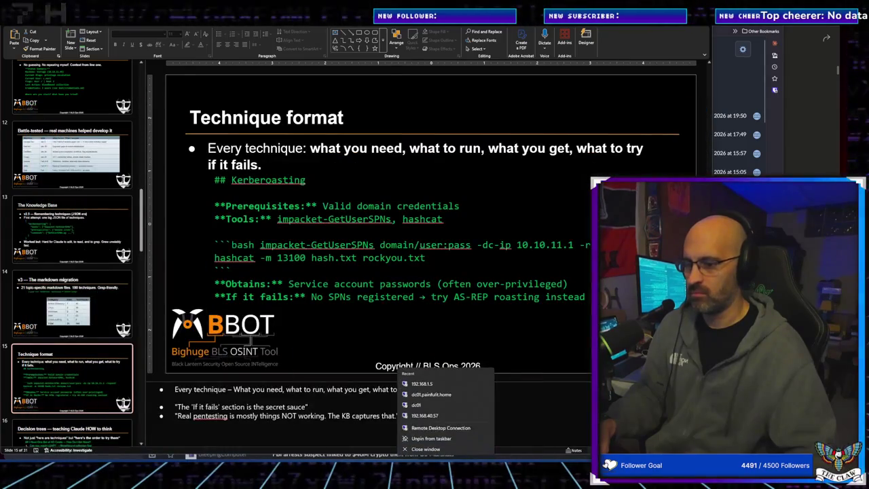
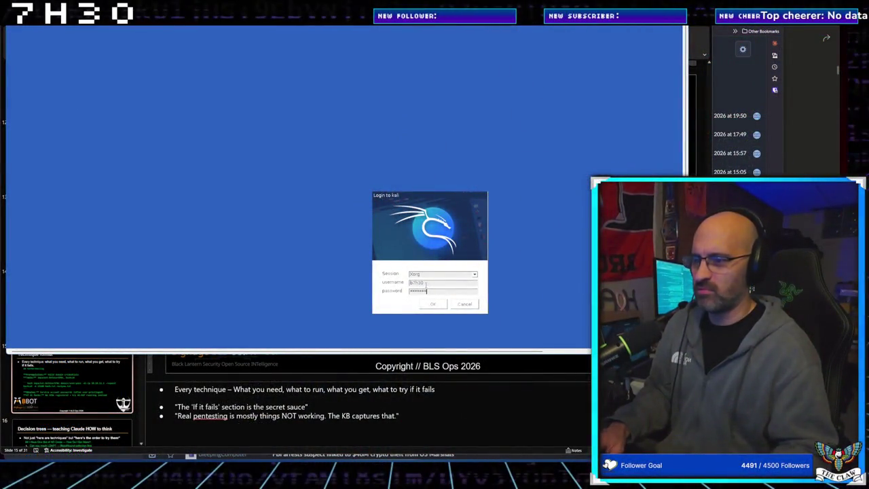
# Step: Submit the entered password to log back into the Kali Xorg desktop session
pyautogui.press('Return')
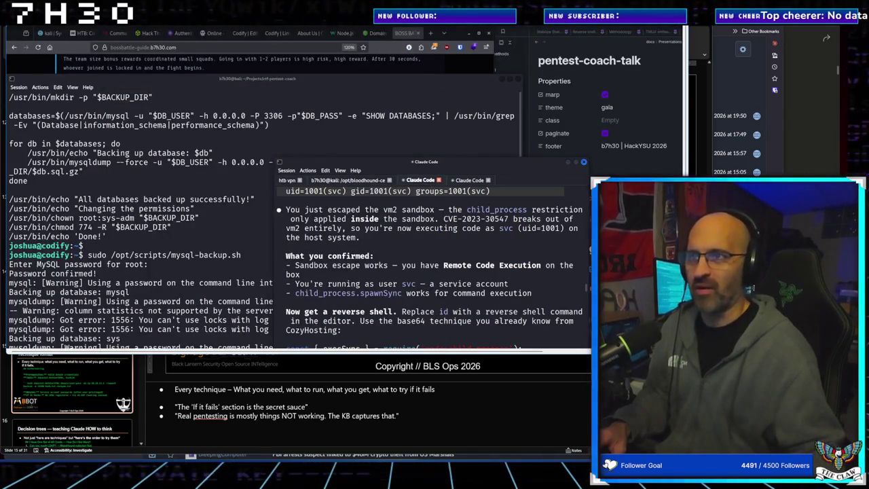